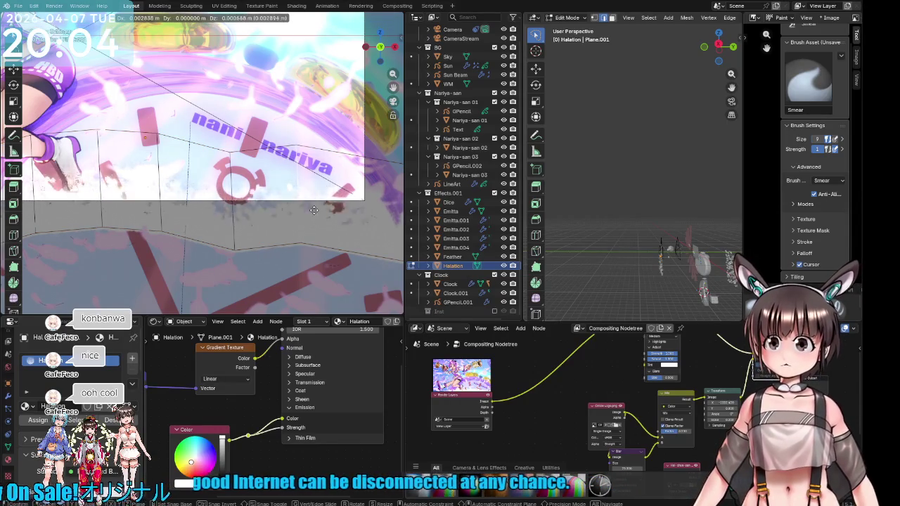
Step: Add a vertical loop cut across the Halation plane, return to Object Mode, and deselect it
left_click_drag(310, 214, 300, 211)
scroll(289, 226, "right", 3, "ctrl")
key("ctrl+r")
left_click(278, 234)
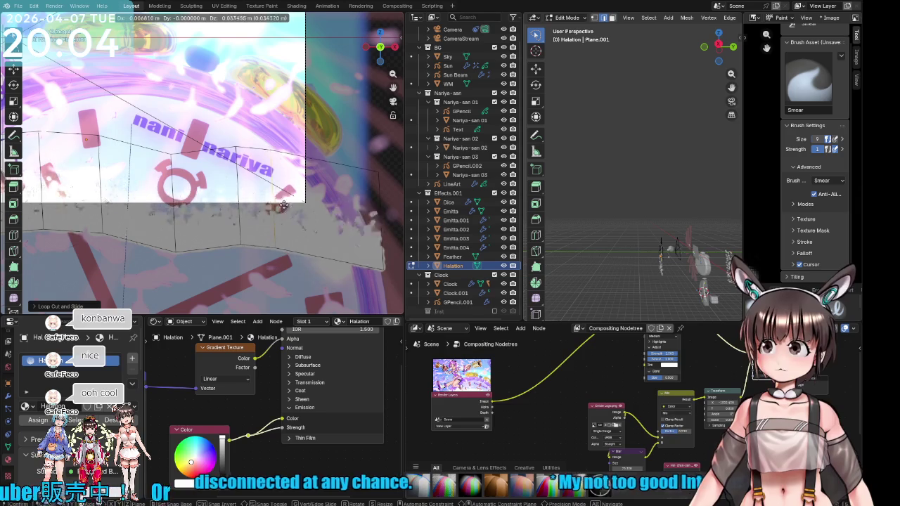
key("Tab")
middle_click_drag(127, 208, 74, 190)
key("KP_1")
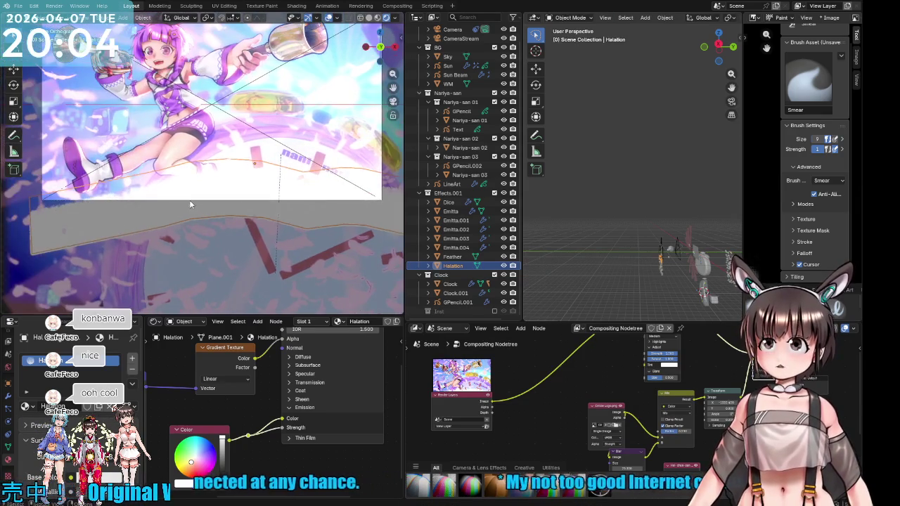
left_click(192, 201)
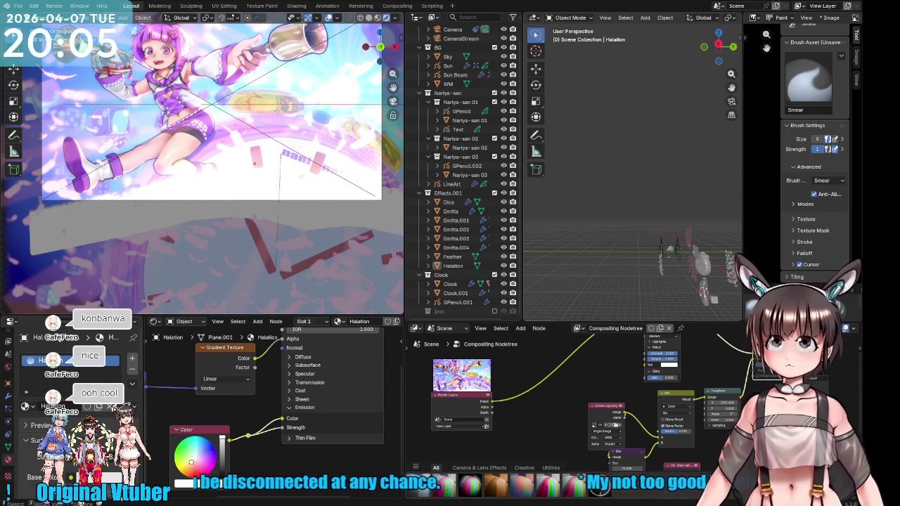
scroll(569, 415, "down", 2)
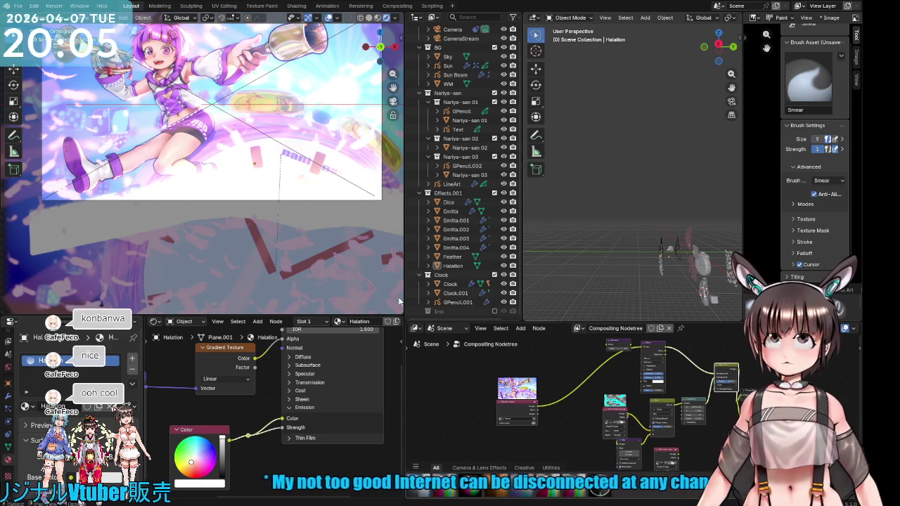
left_click(319, 117)
Step: Select the Clock object and show its Clock 5 material: a Principled BSDF into Material Output
left_click(319, 118)
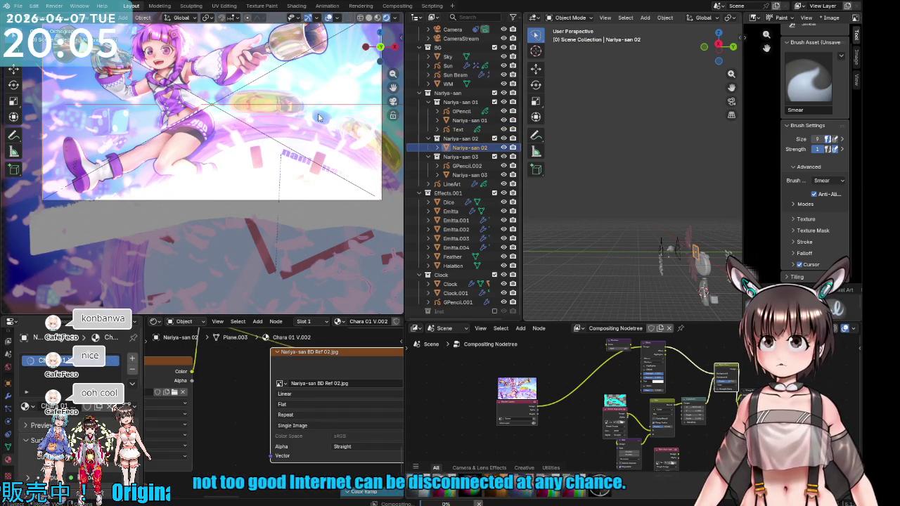
left_click(318, 118)
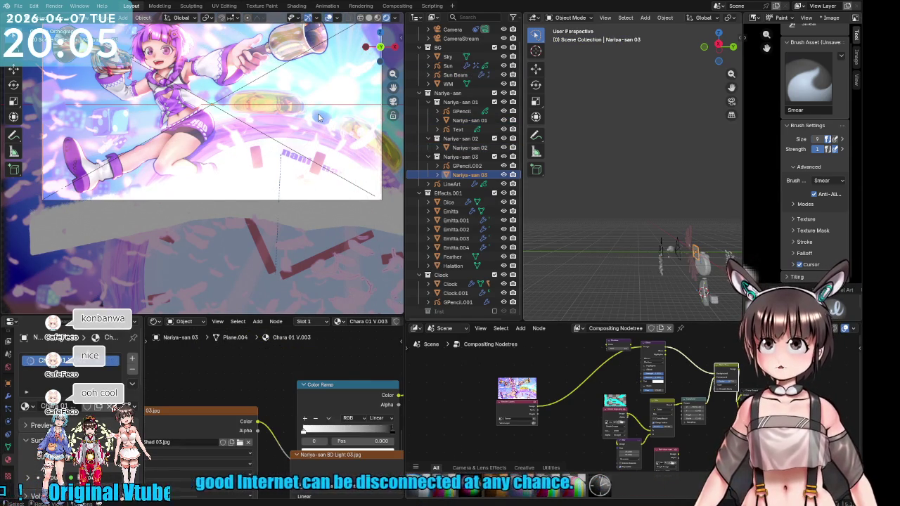
left_click(319, 118)
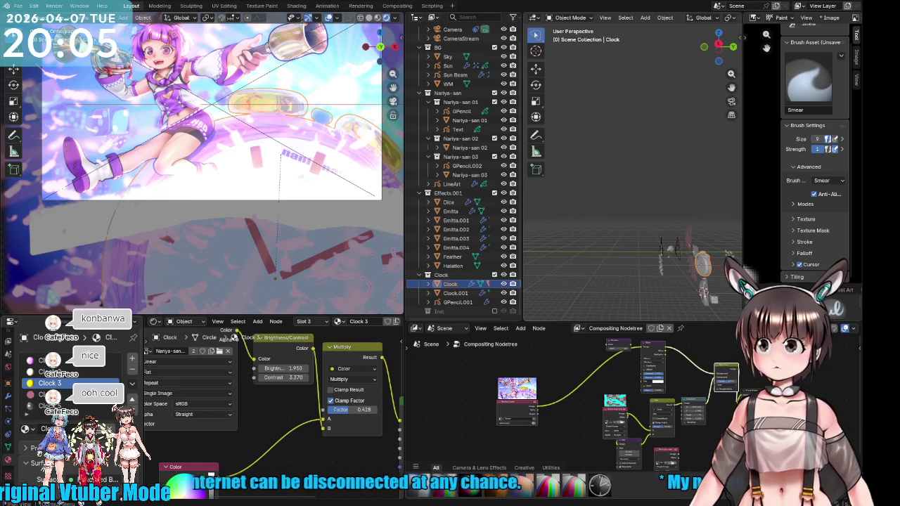
left_click(49, 406)
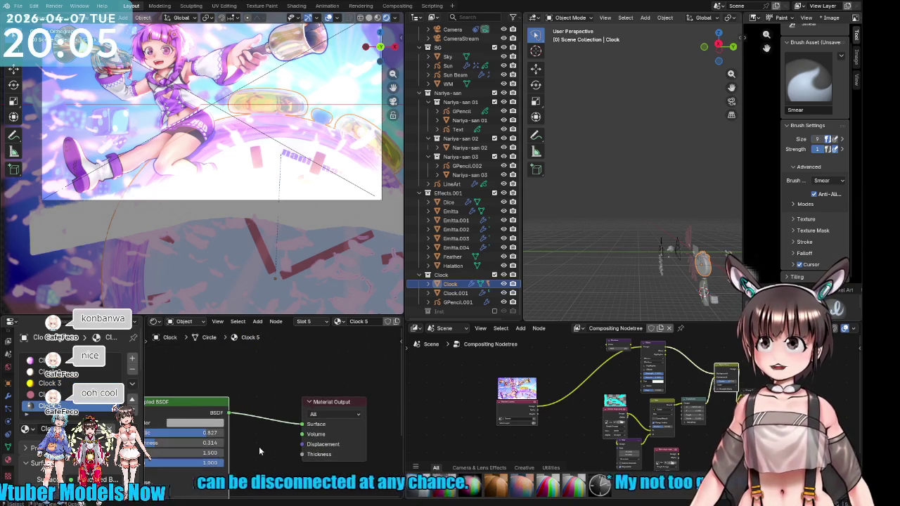
scroll(260, 447, "up", 3)
scroll(289, 431, "down", 4)
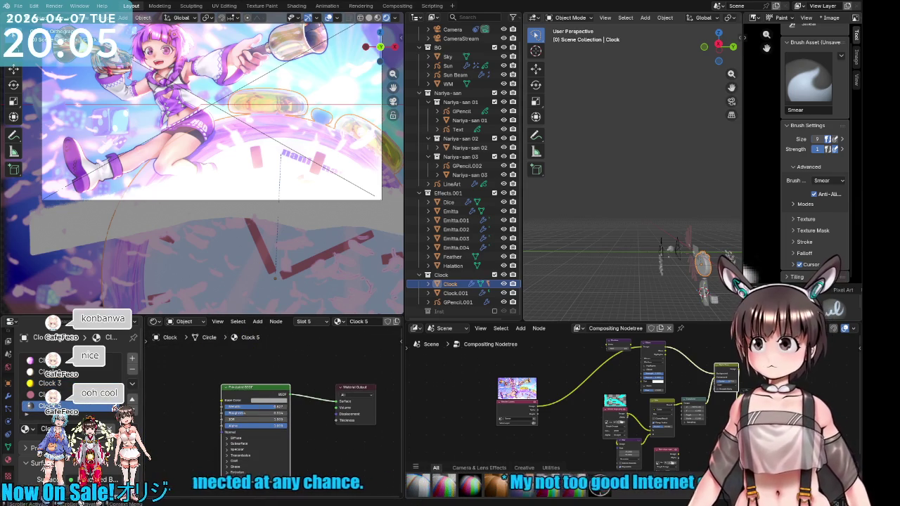
Step: Copy the six image, brightness and multiply nodes from the Clock 3 material
left_click(49, 383)
scroll(274, 415, "down", 3)
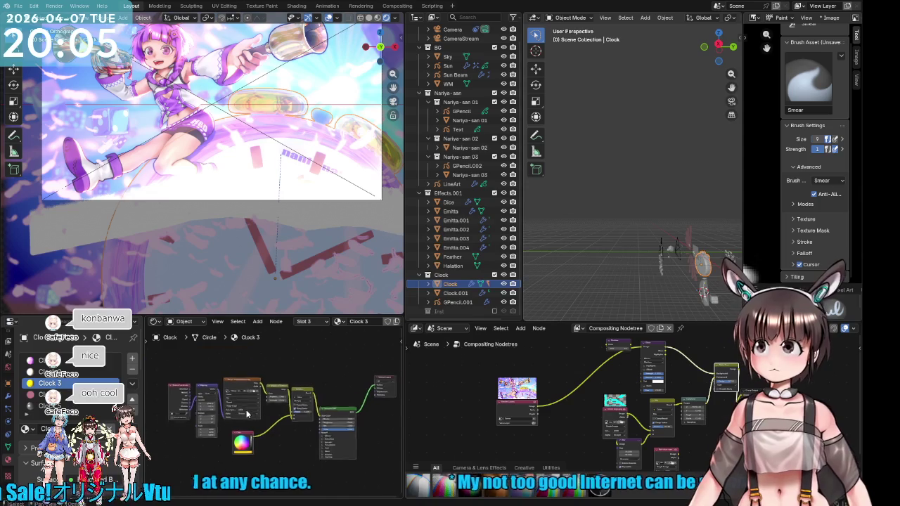
left_click_drag(167, 360, 286, 431)
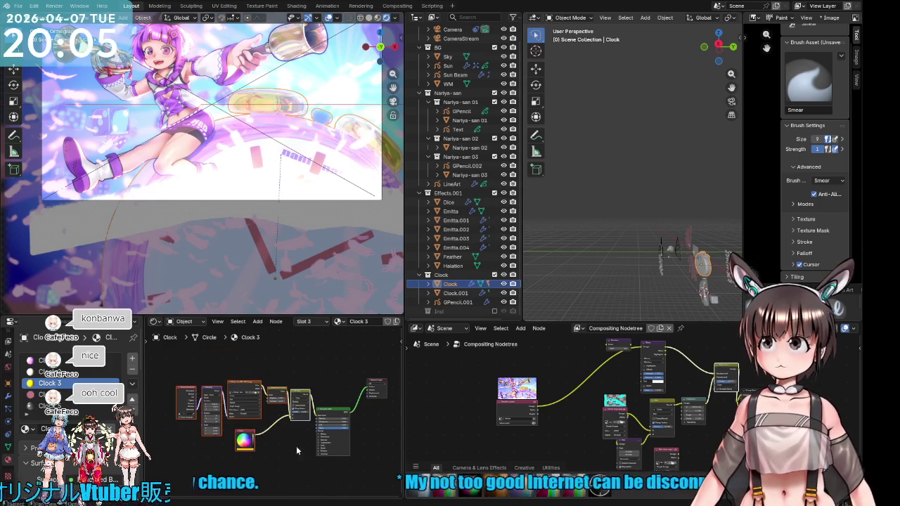
key("ctrl+c")
Step: Paste the nodes into Clock 5 and wire the Multiply output into Base Color
left_click(49, 406)
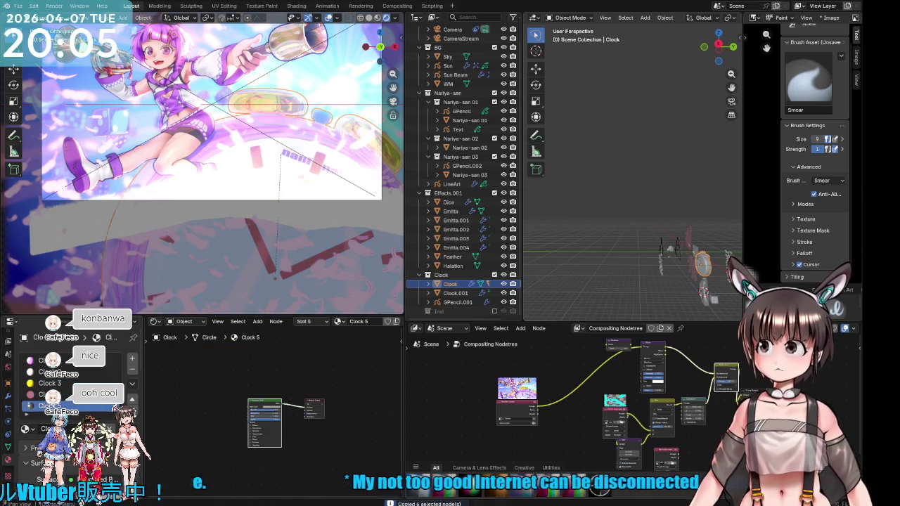
key("ctrl+v")
left_click_drag(271, 372, 225, 402)
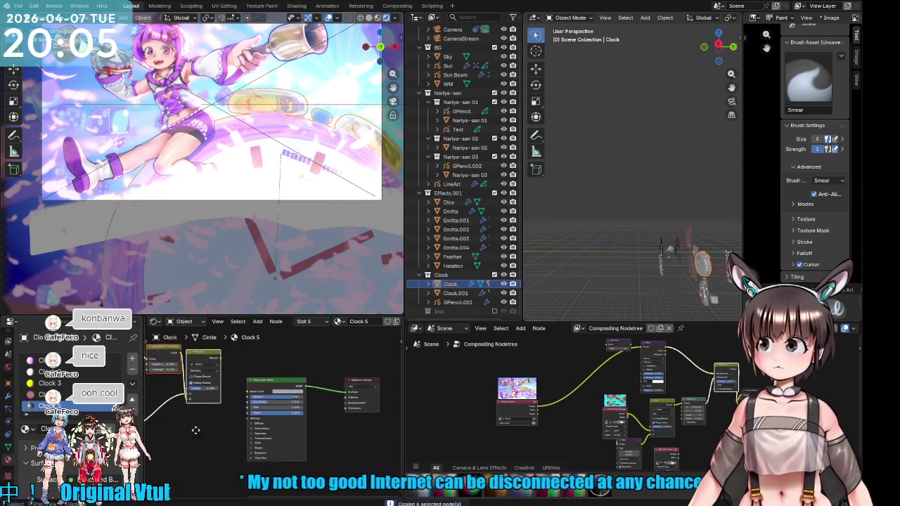
scroll(211, 436, "up", 3)
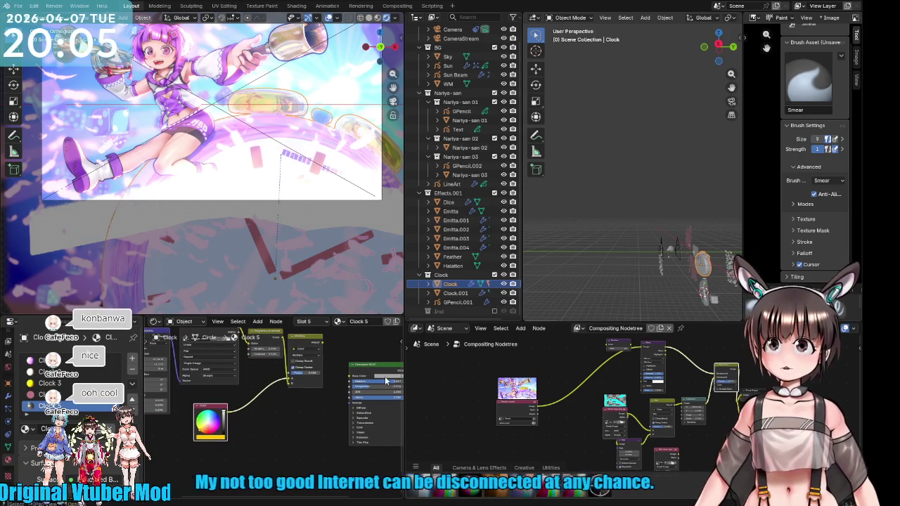
left_click_drag(360, 399, 217, 439)
left_click_drag(322, 342, 346, 376)
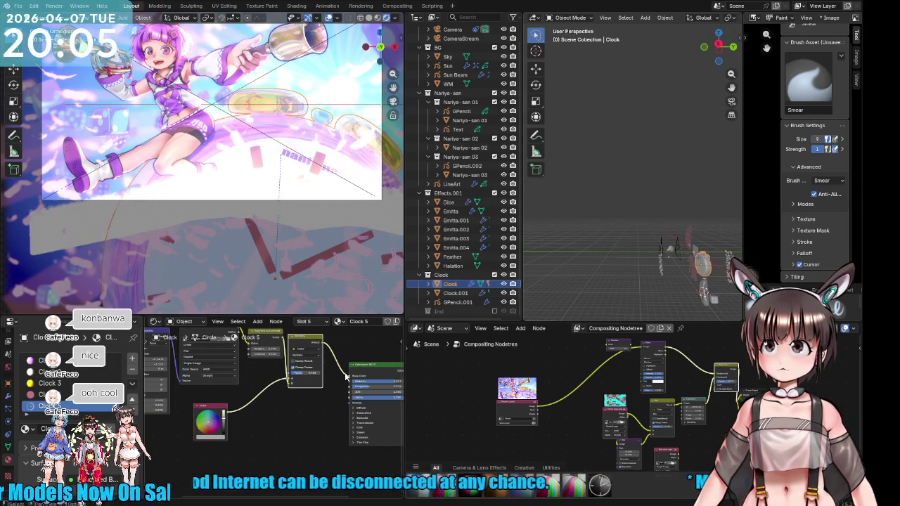
scroll(205, 170, "up", 3)
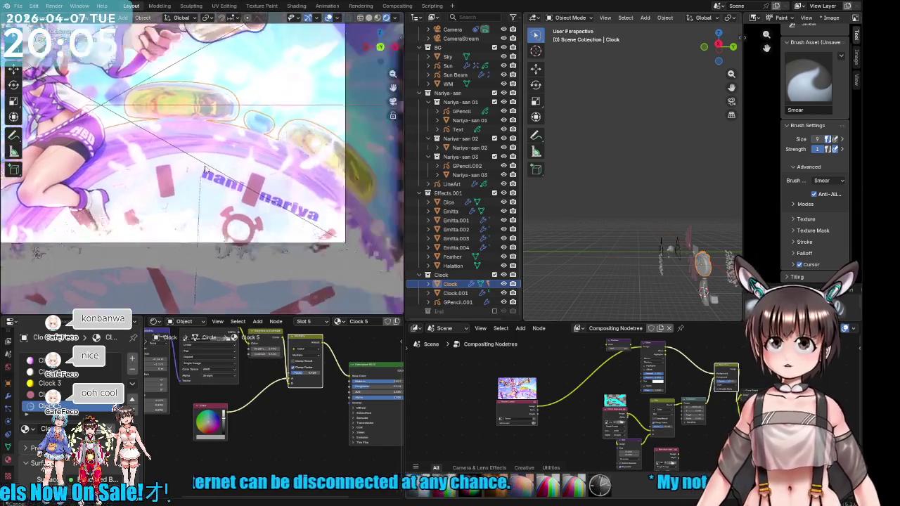
scroll(276, 184, "up", 3)
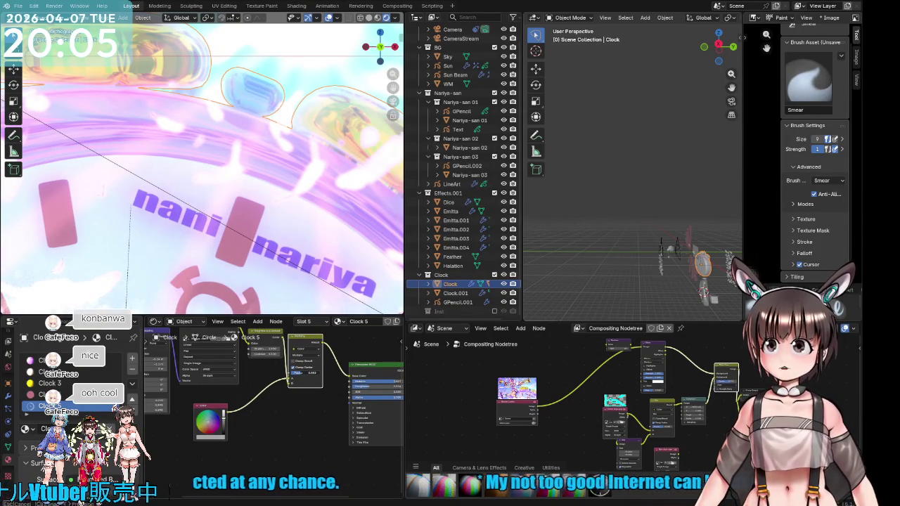
Step: Deselect the Clock, frame the whole illustration in the viewport, and save the project
left_click(273, 217)
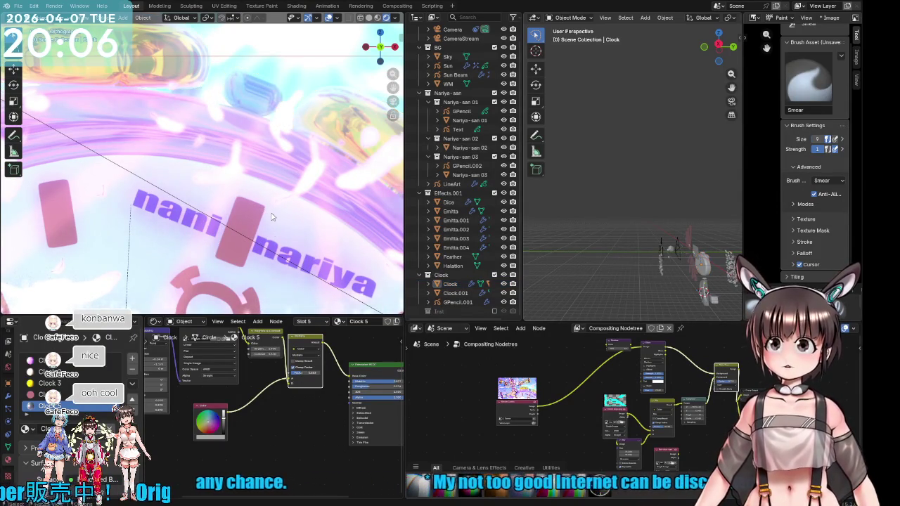
scroll(232, 211, "down", 6)
scroll(175, 202, "down", 2)
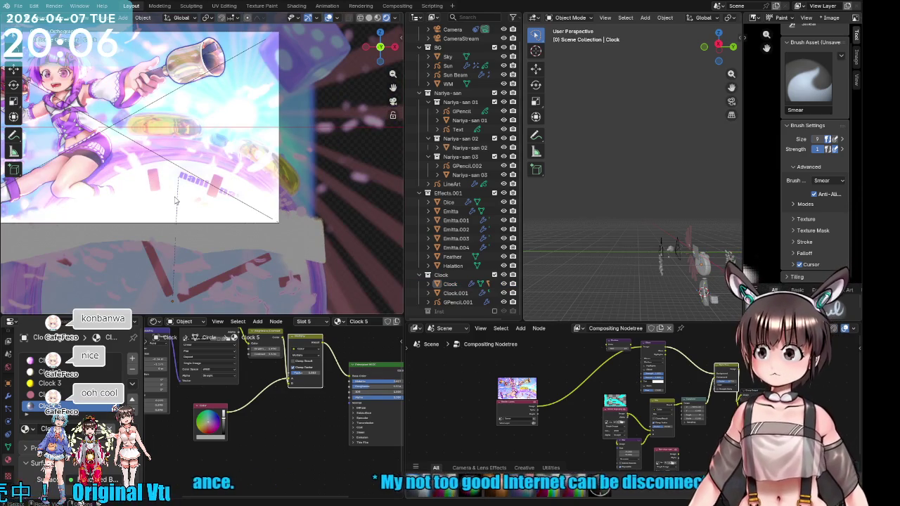
middle_click_drag(162, 176, 225, 202, "shift")
key("ctrl+s")
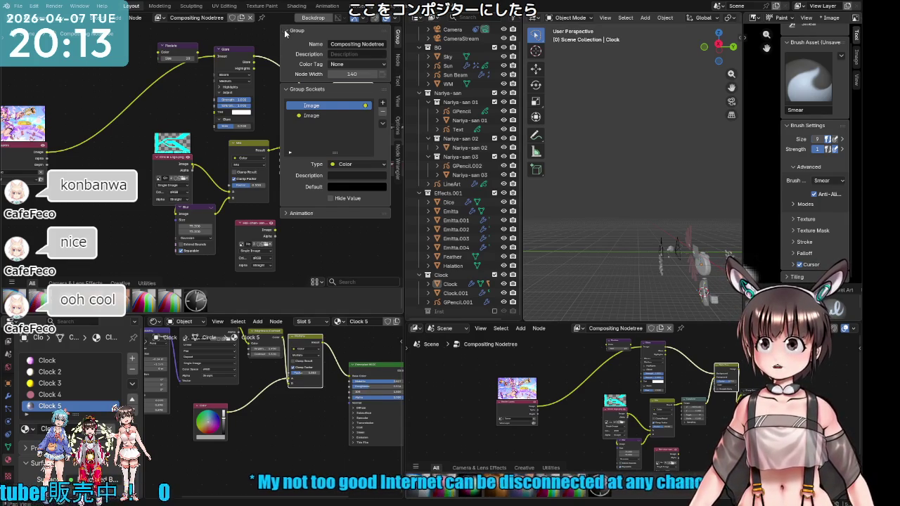
Step: Turn on the compositor backdrop to show the rendered illustration behind the Compositing Nodetree
left_click(311, 18)
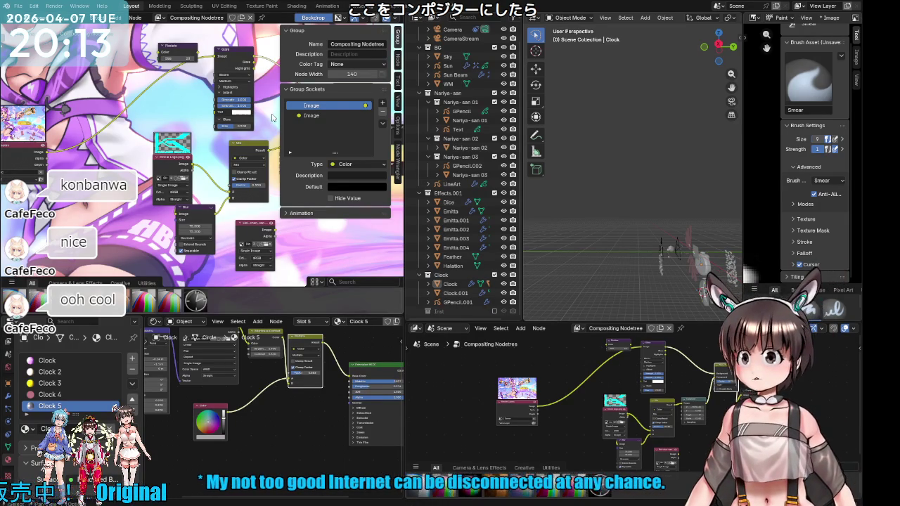
Step: Fit the composite backdrop into view and reconnect a link between compositor nodes
left_click(398, 102)
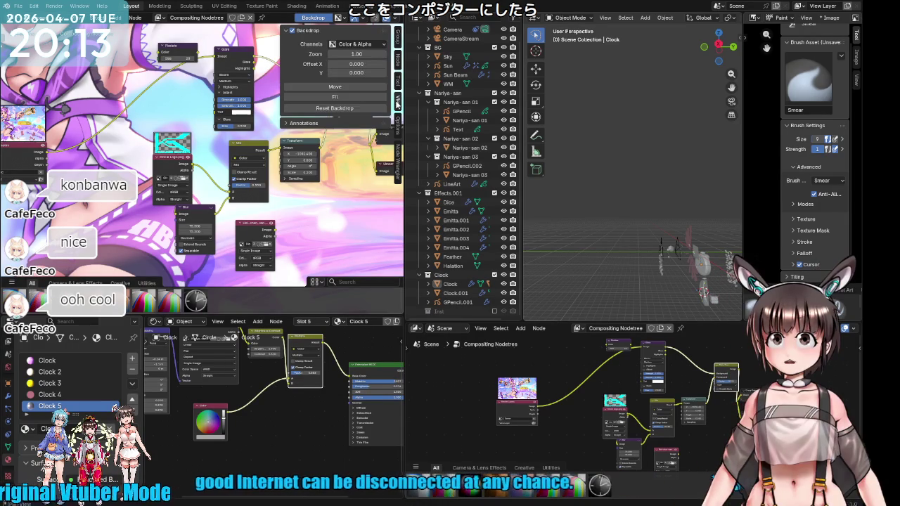
left_click(358, 96)
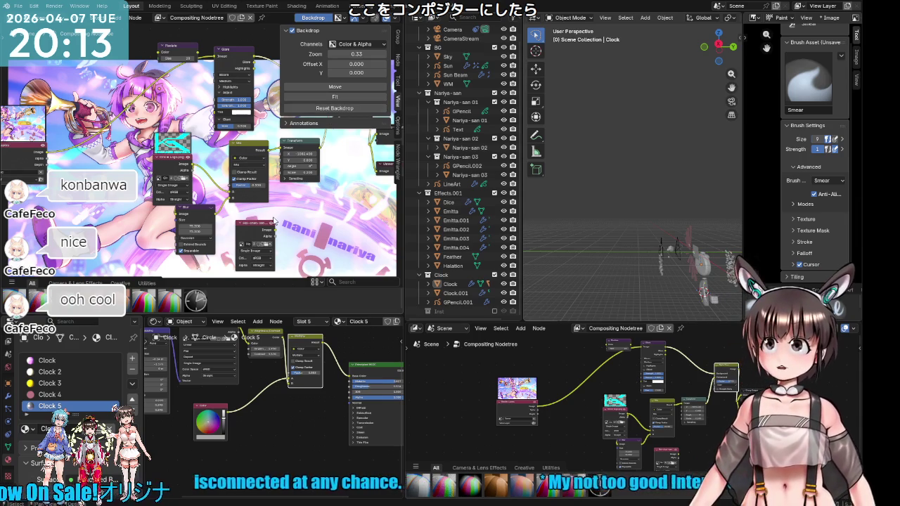
scroll(261, 200, "down", 1)
scroll(261, 200, "down", 1)
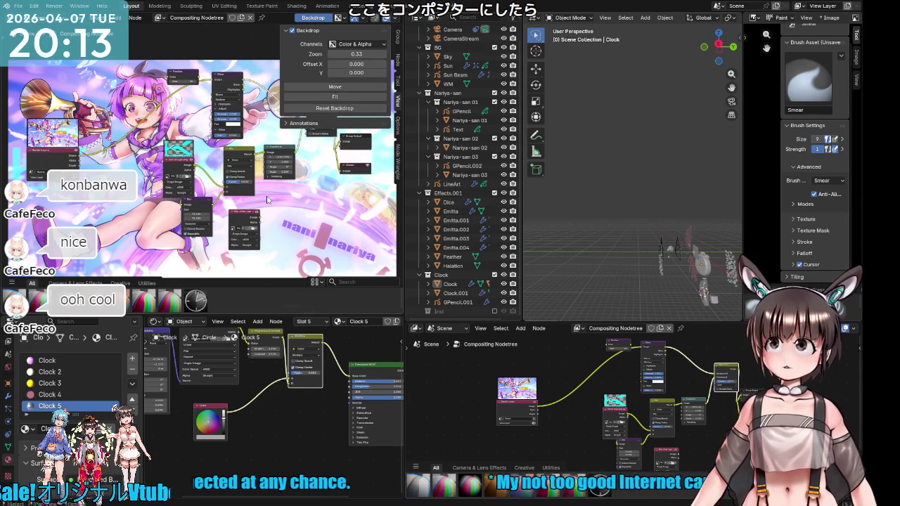
middle_click_drag(109, 129, 130, 150)
middle_click_drag(336, 128, 287, 142)
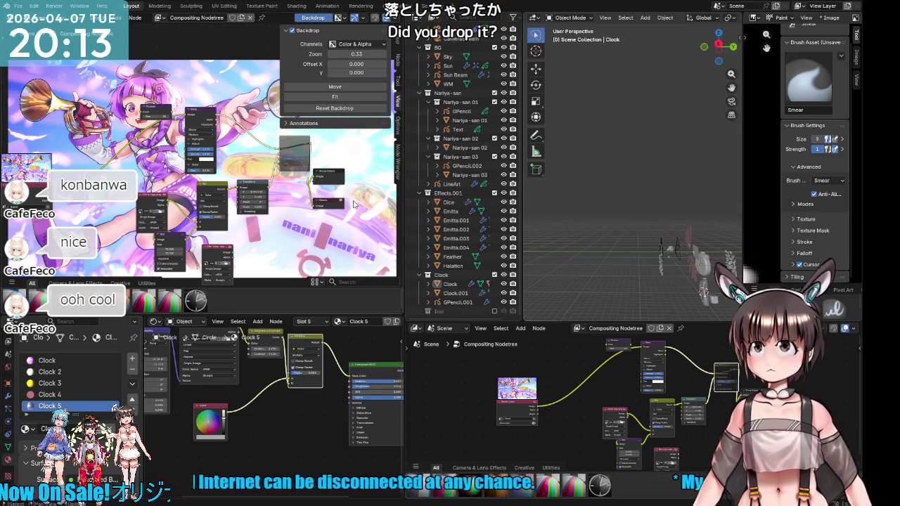
left_click_drag(314, 200, 318, 204)
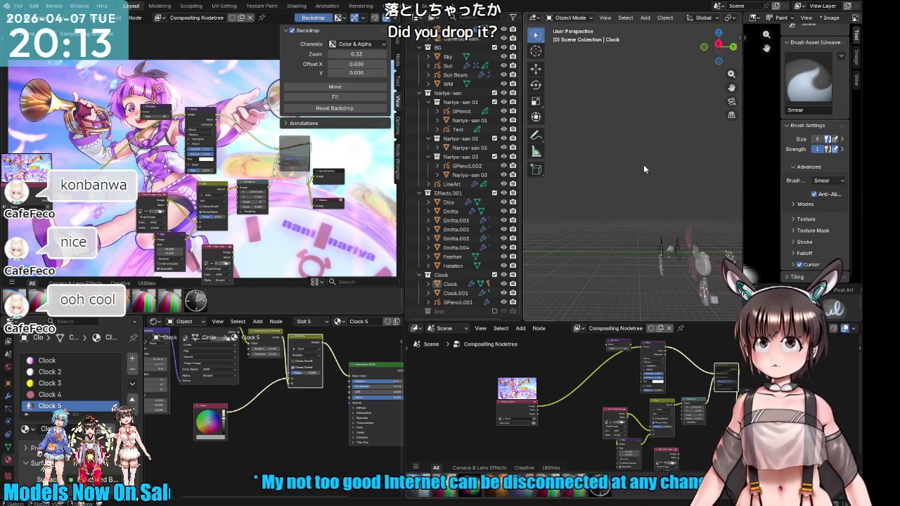
Step: Render the current frame from the camera view
key("KP_0")
scroll(640, 199, "down", 2)
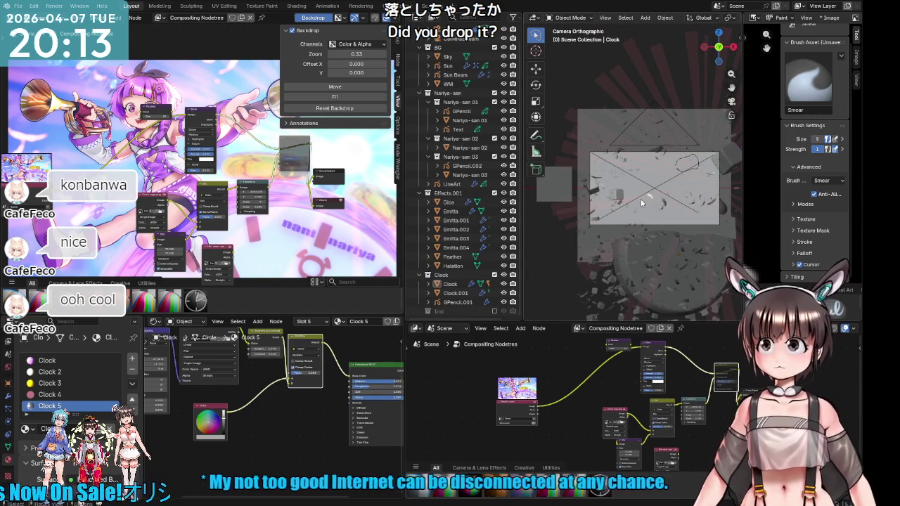
key("F12")
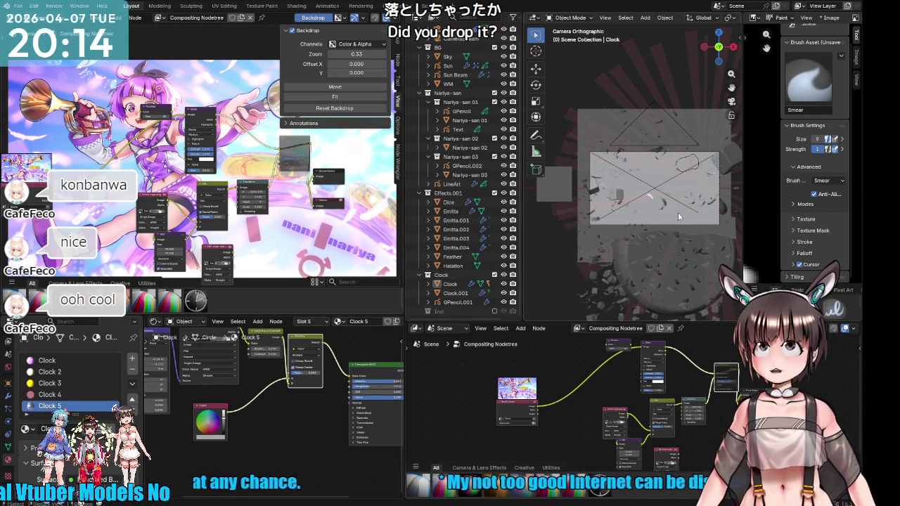
Step: Hide the backdrop settings panel and exclude the BG collection from the scene
middle_click_drag(678, 212, 631, 245)
key("KP_0")
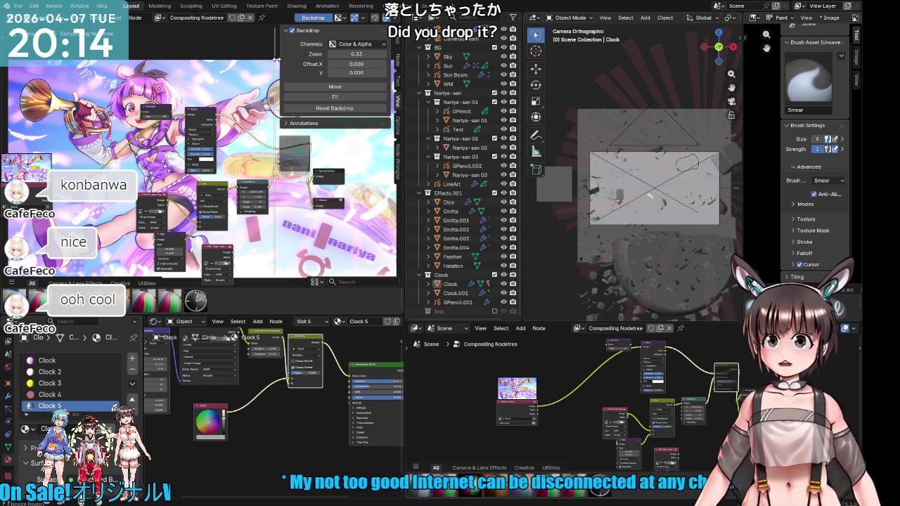
left_click_drag(276, 59, 337, 63)
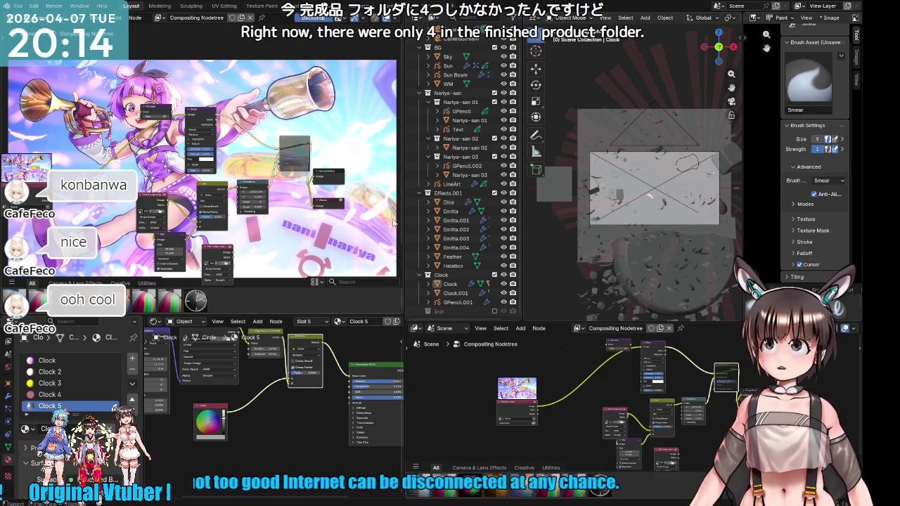
scroll(471, 231, "up", 2)
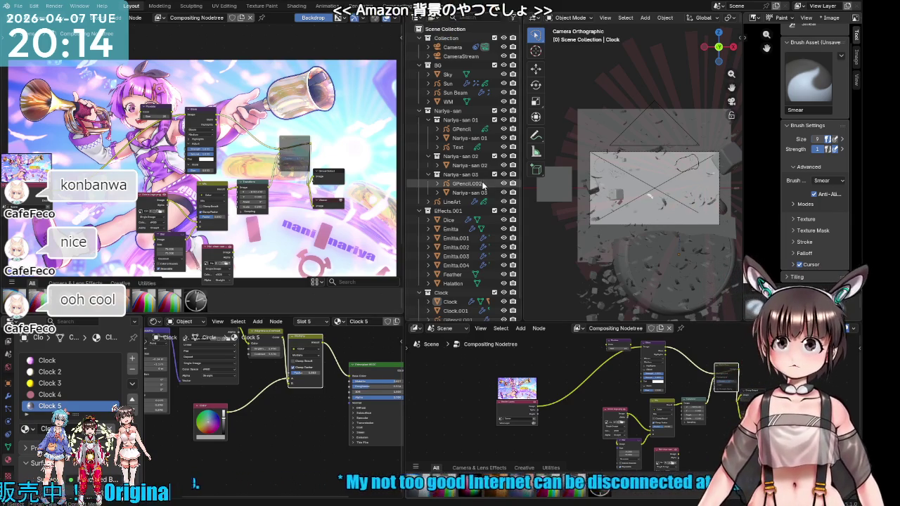
left_click(495, 65)
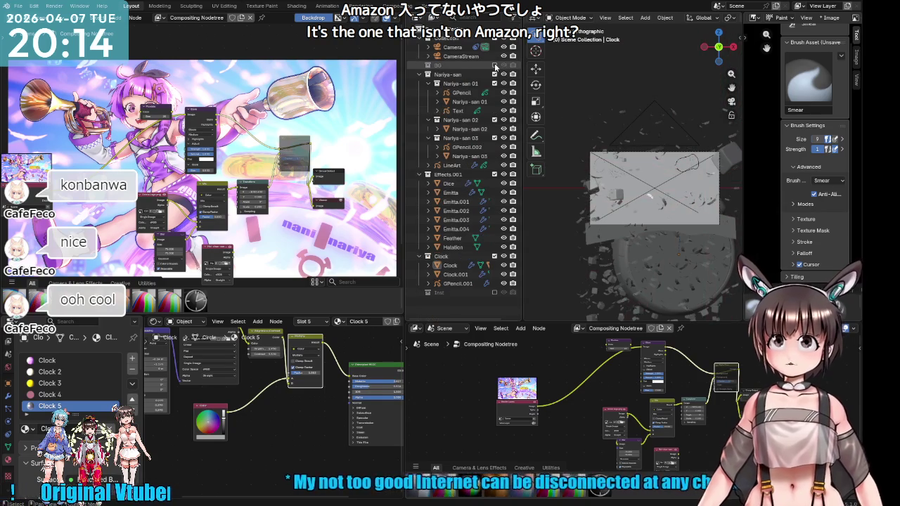
Step: Re-include the BG collection, widen the 3D view, and save the blend file
left_click(496, 65)
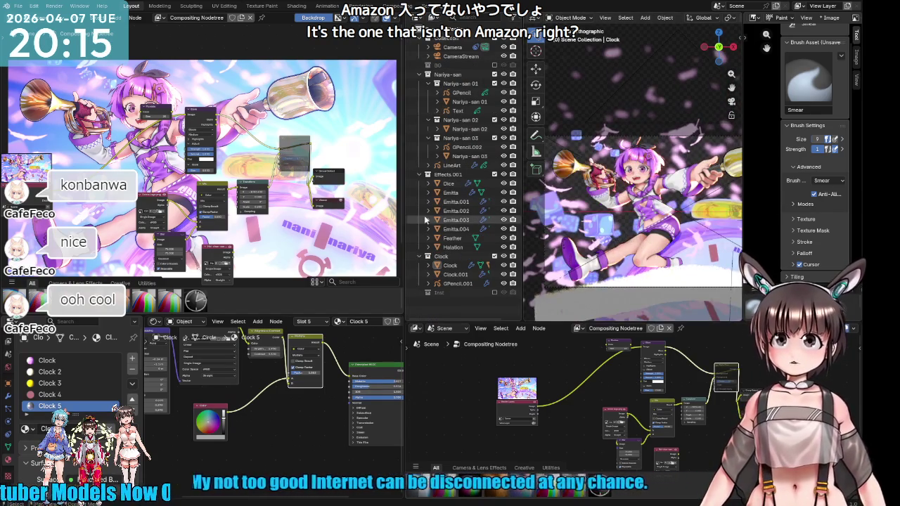
left_click_drag(405, 220, 365, 220)
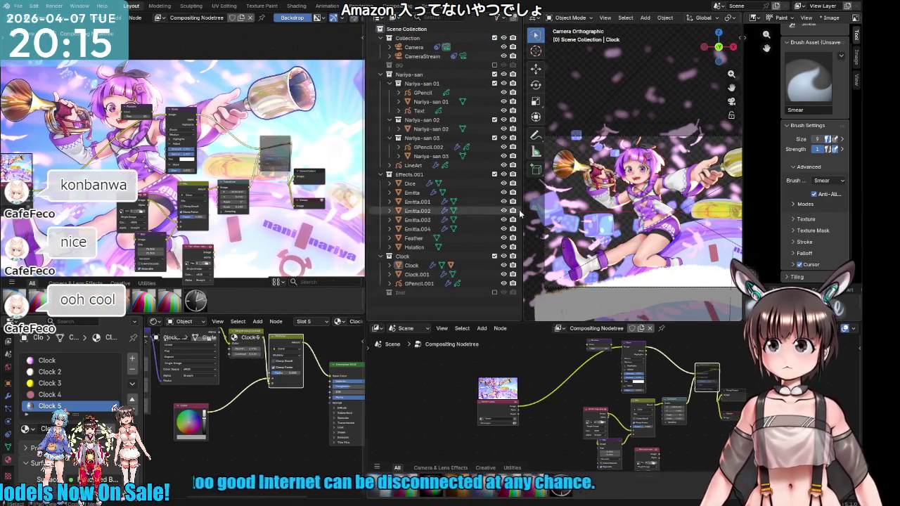
left_click_drag(522, 214, 442, 214)
middle_click_drag(661, 229, 636, 194, "shift")
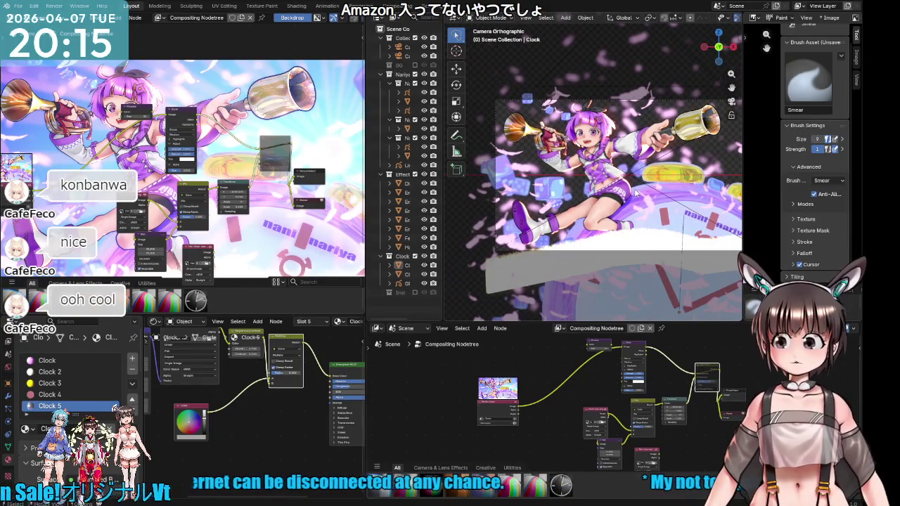
scroll(637, 194, "up", 1)
scroll(626, 200, "up", 1)
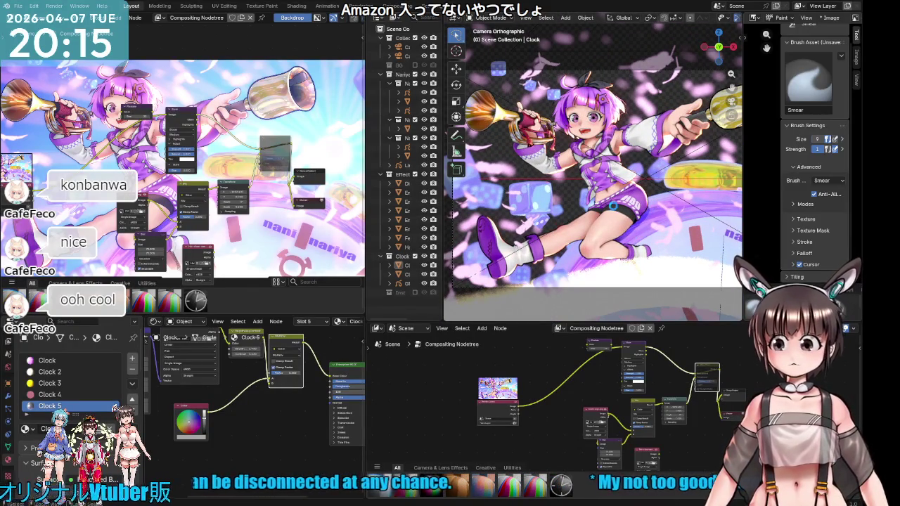
key("ctrl+s")
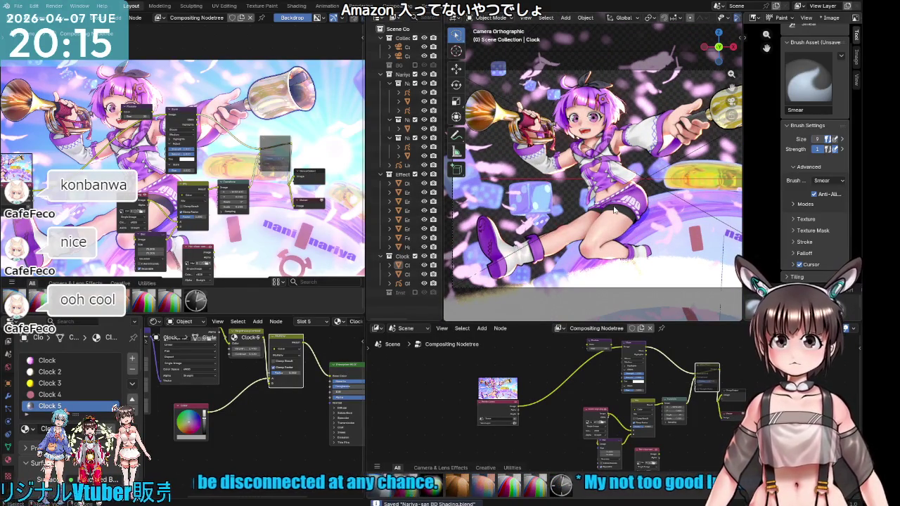
Step: Render the composite frame again
scroll(613, 206, "down", 1)
scroll(619, 205, "down", 1)
scroll(625, 204, "down", 1)
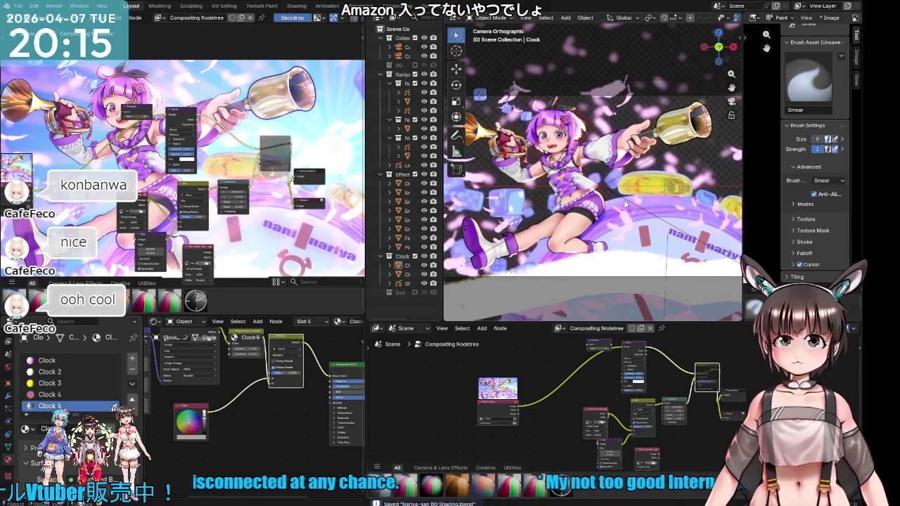
scroll(625, 204, "down", 1)
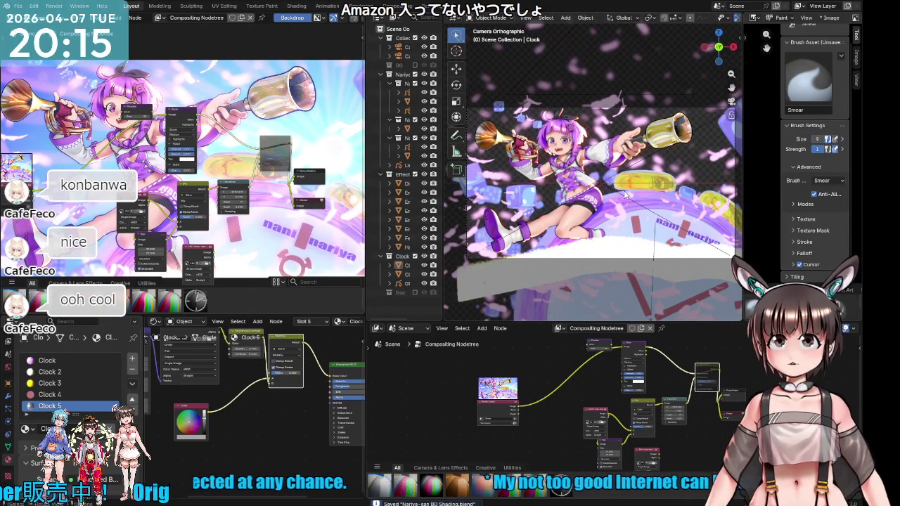
key("F12")
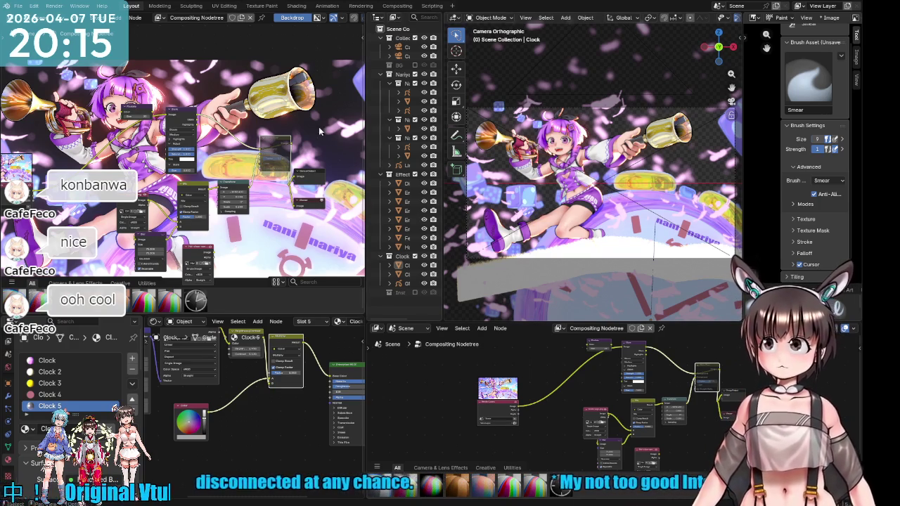
Step: Exclude the Effect collection so only the character and clock remain in view
mouse_move(112, 136)
middle_mouse_down()
mouse_move(156, 162)
mouse_move(135, 157)
middle_mouse_up()
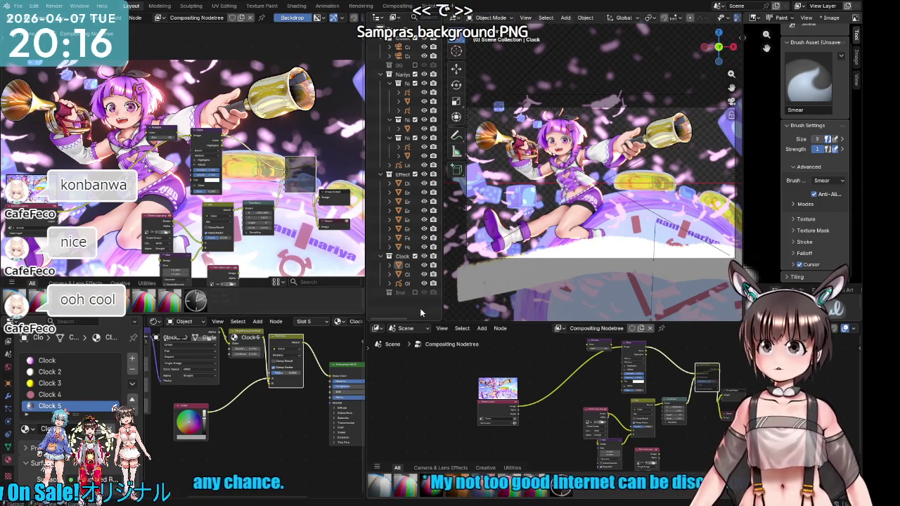
left_click(414, 174)
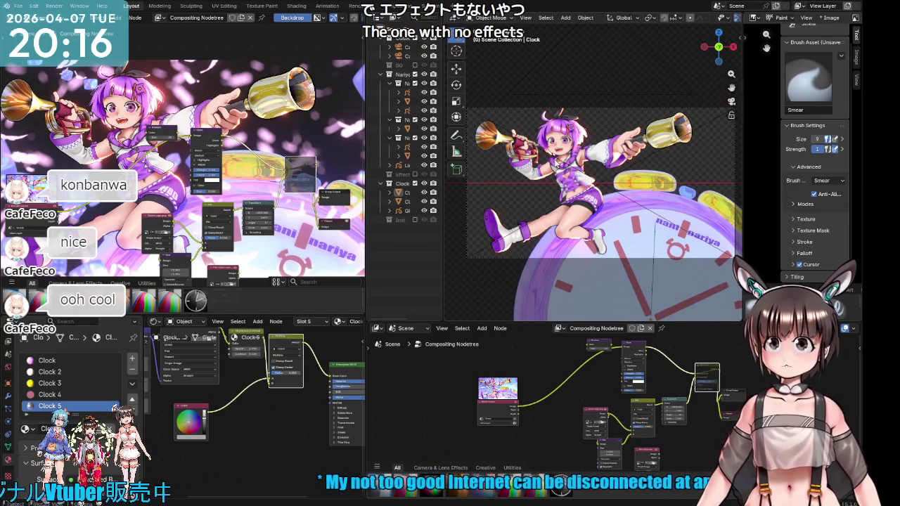
Step: Render the effect-free scene, then exclude the Clock collection, leaving only the character
key("F12")
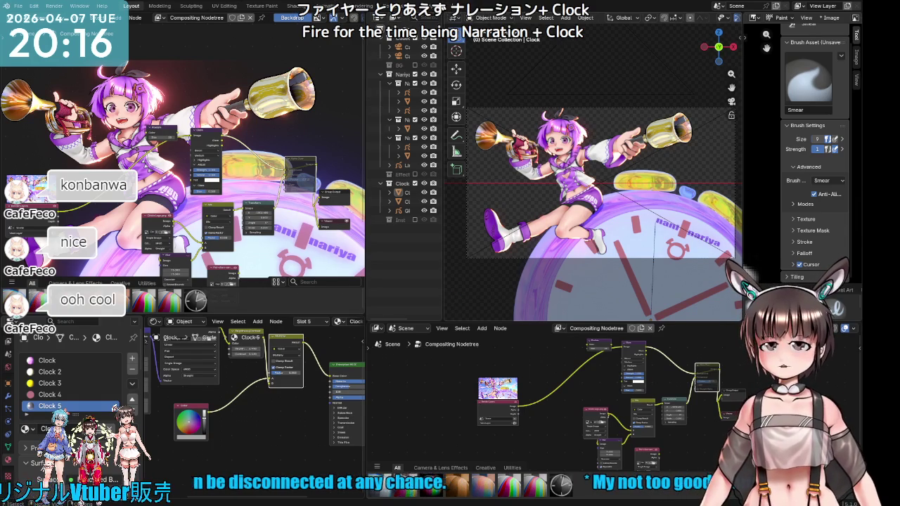
left_click(415, 184)
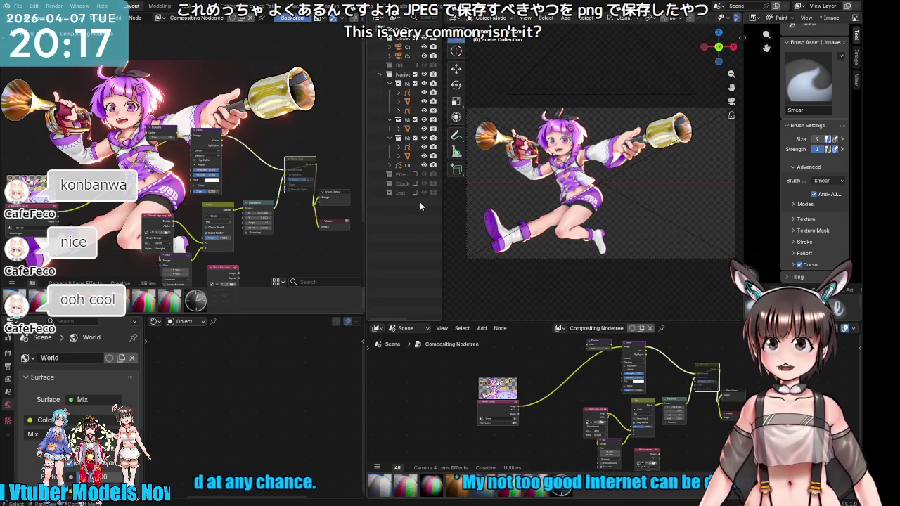
Step: Re-enable the Clock, Effect and BG collections and render the full scene with F12
left_click(415, 183)
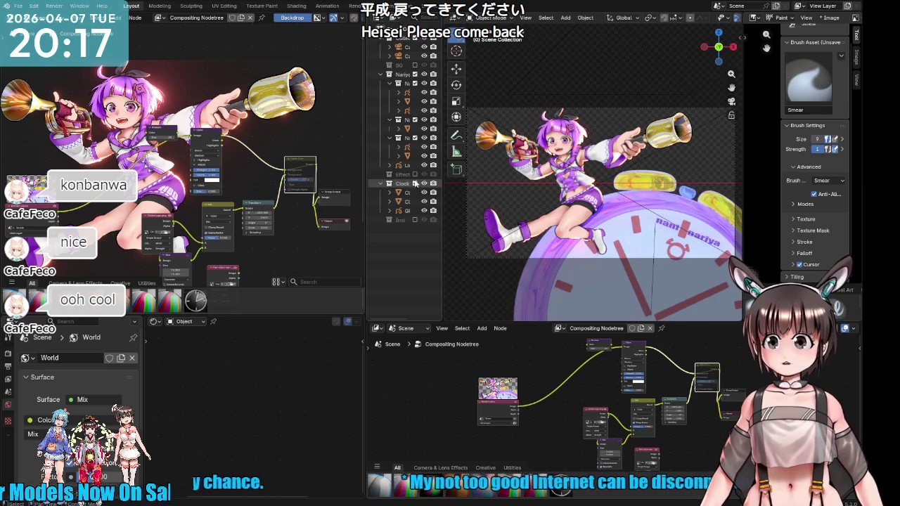
left_click(415, 174)
left_click(415, 65)
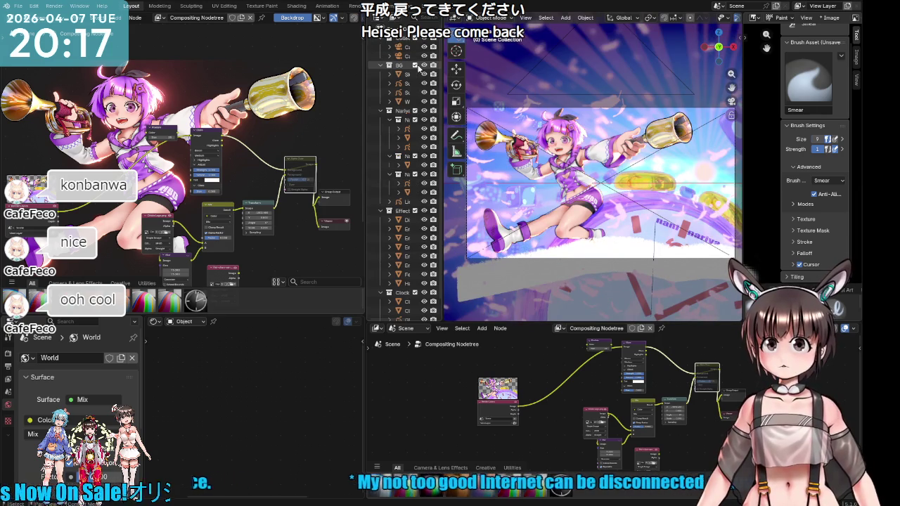
key("F12")
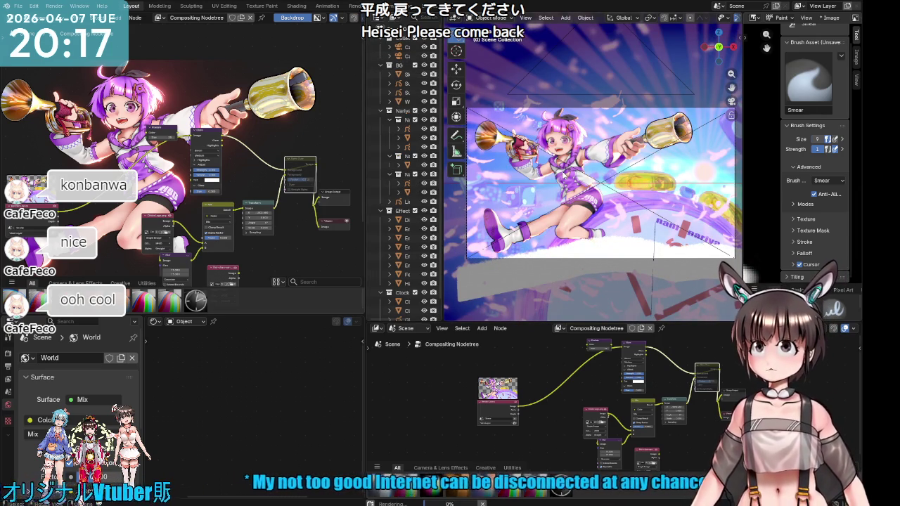